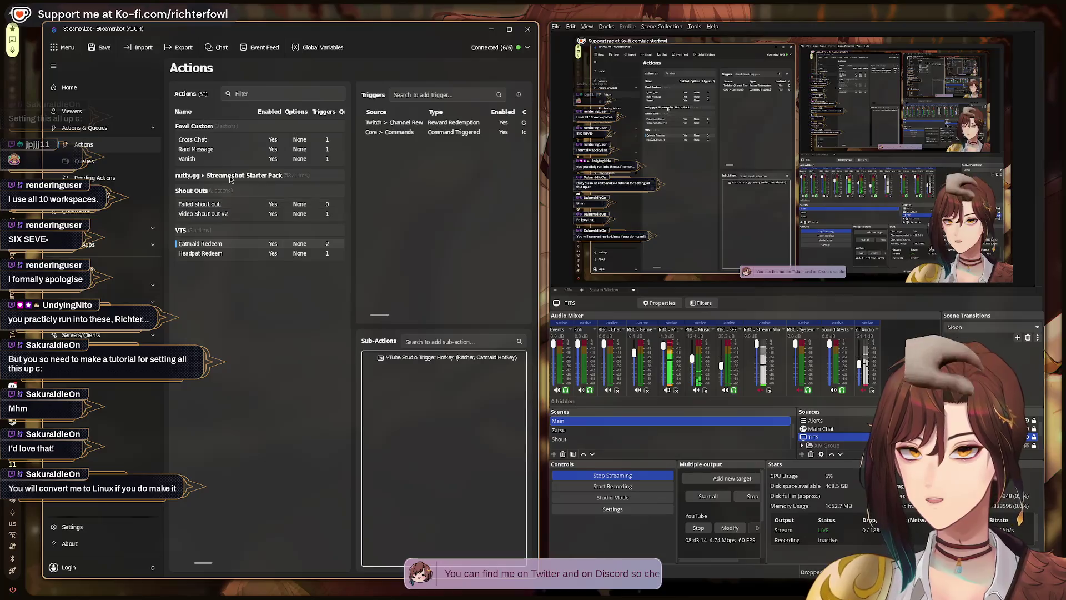
# Expand the nutty.gg Starter Pack group, then hide the Streamer.bot and OBS windows
pyautogui.click(231, 176)
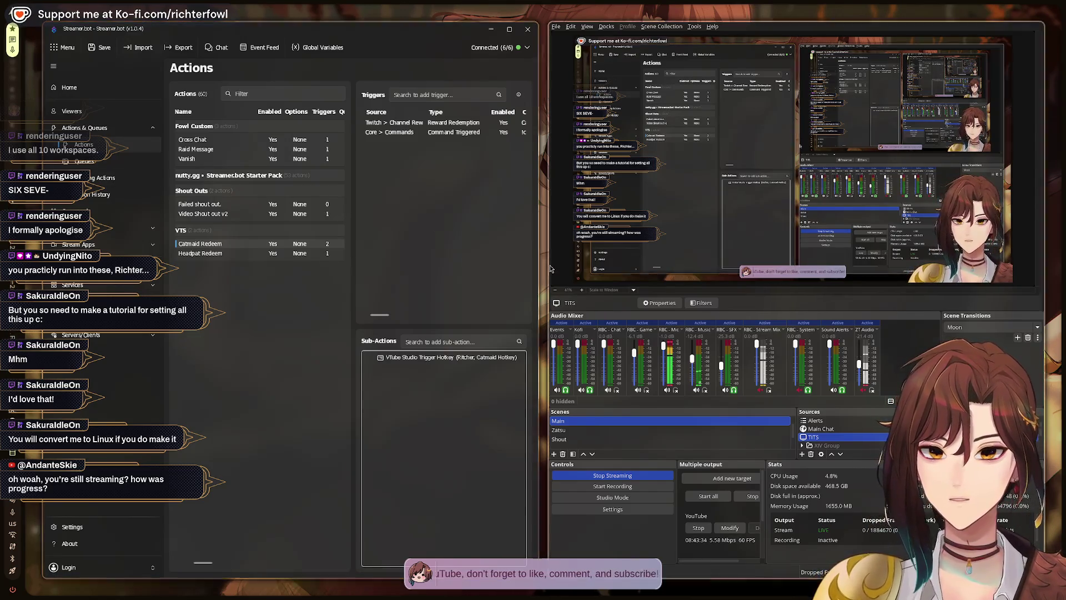
pyautogui.press('super+2')
# Launch Godot from the app launcher and open New Game Project from the Project Manager
pyautogui.press('super+d')
pyautogui.write('god')
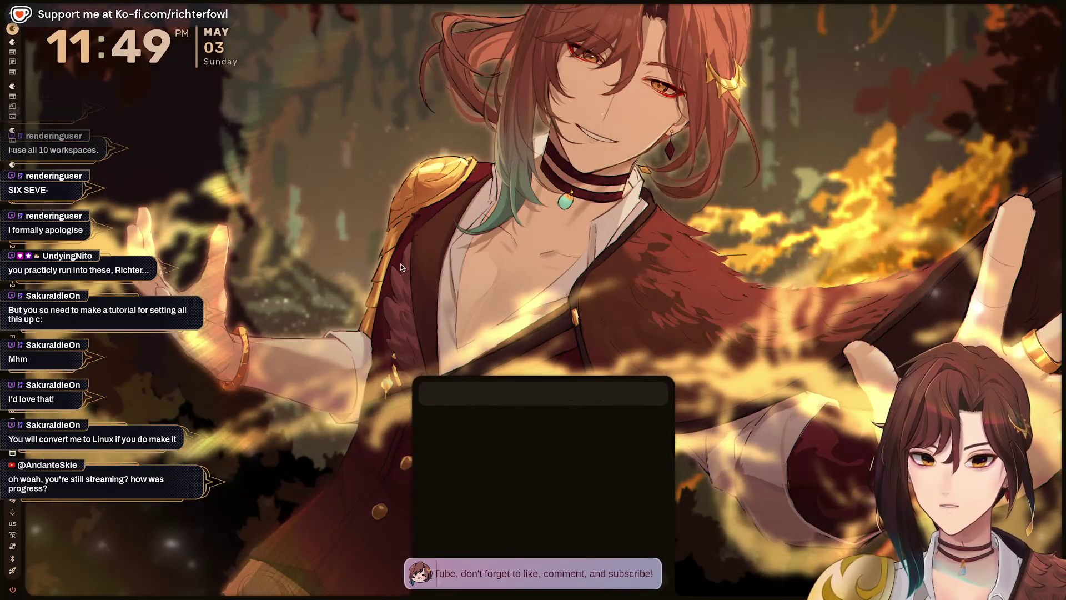
pyautogui.press('Return')
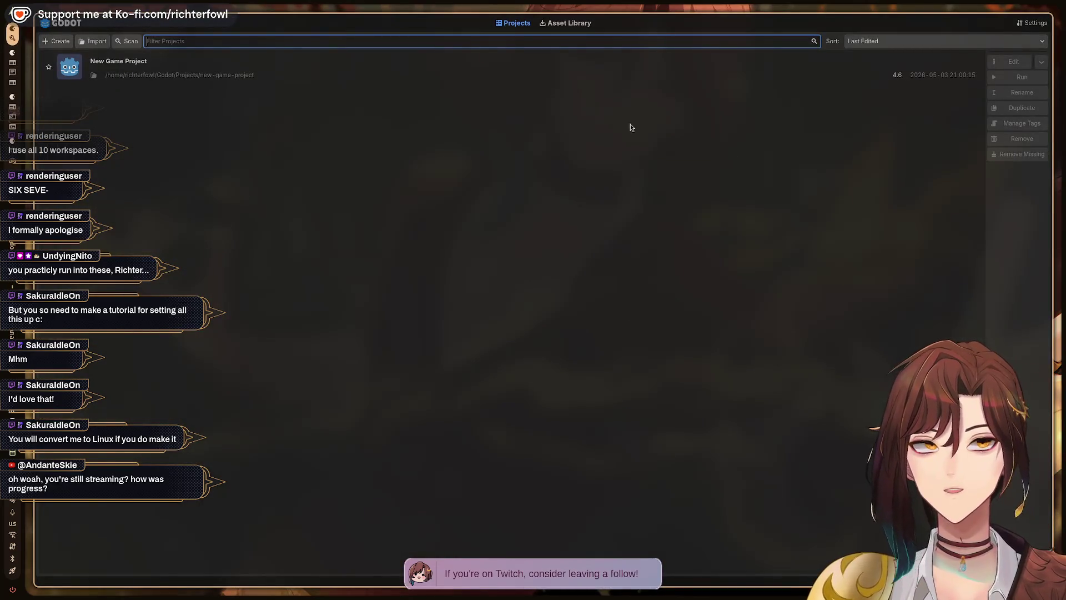
pyautogui.doubleClick(274, 77)
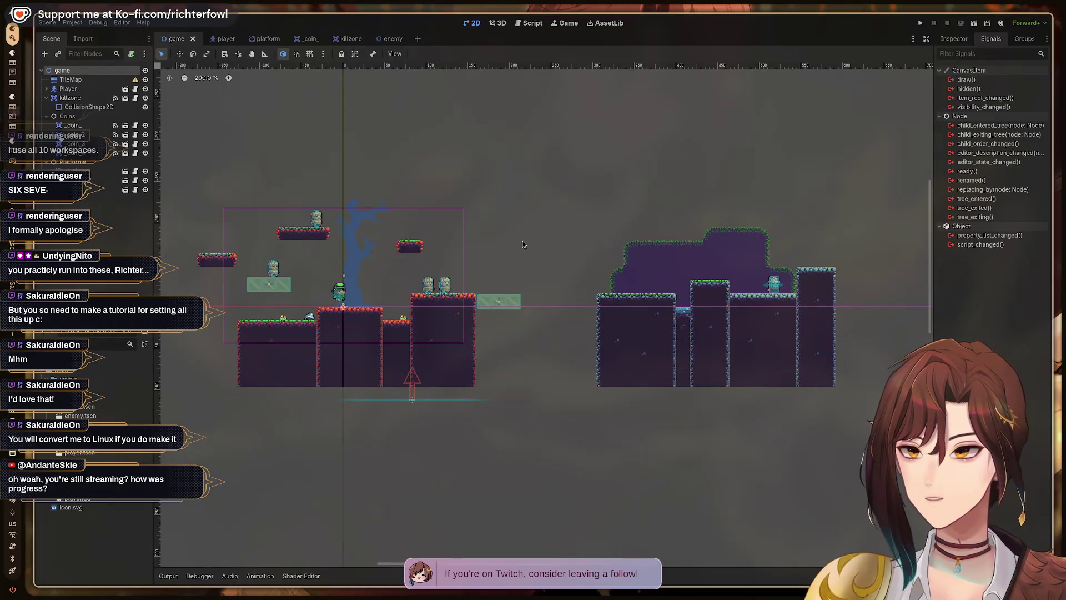
# Run the game with F5 and jump the player rightward across the first grassy platforms
pyautogui.press('F5')
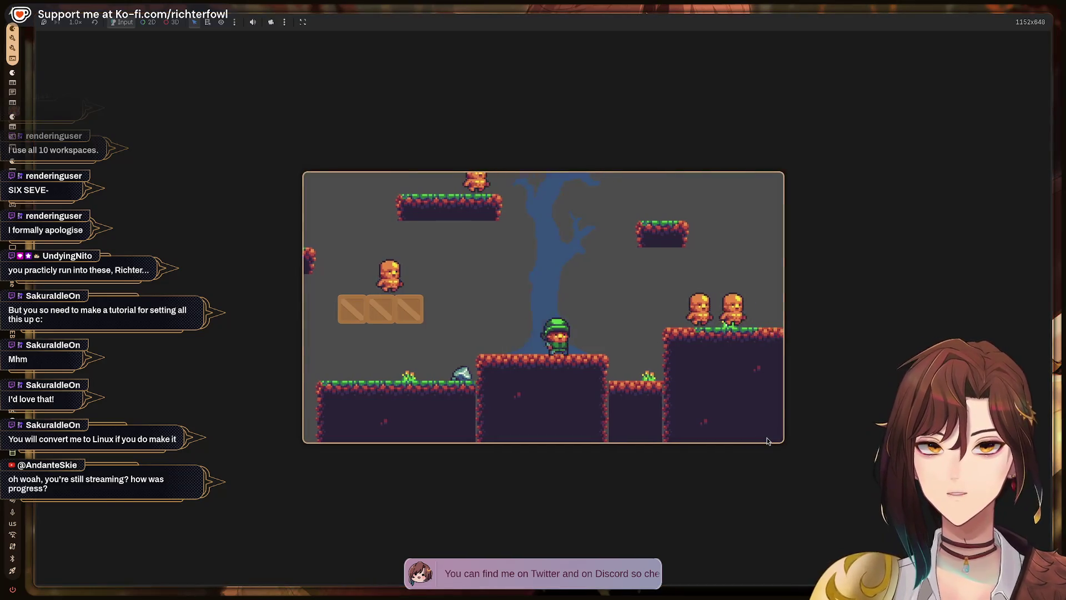
pyautogui.press('Right')
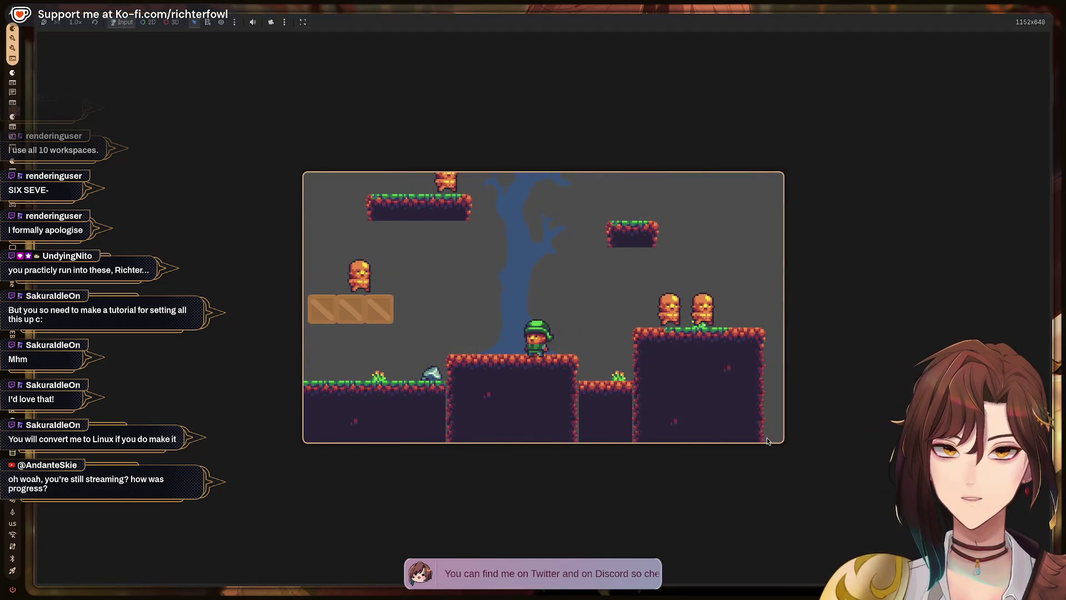
pyautogui.press('Left')
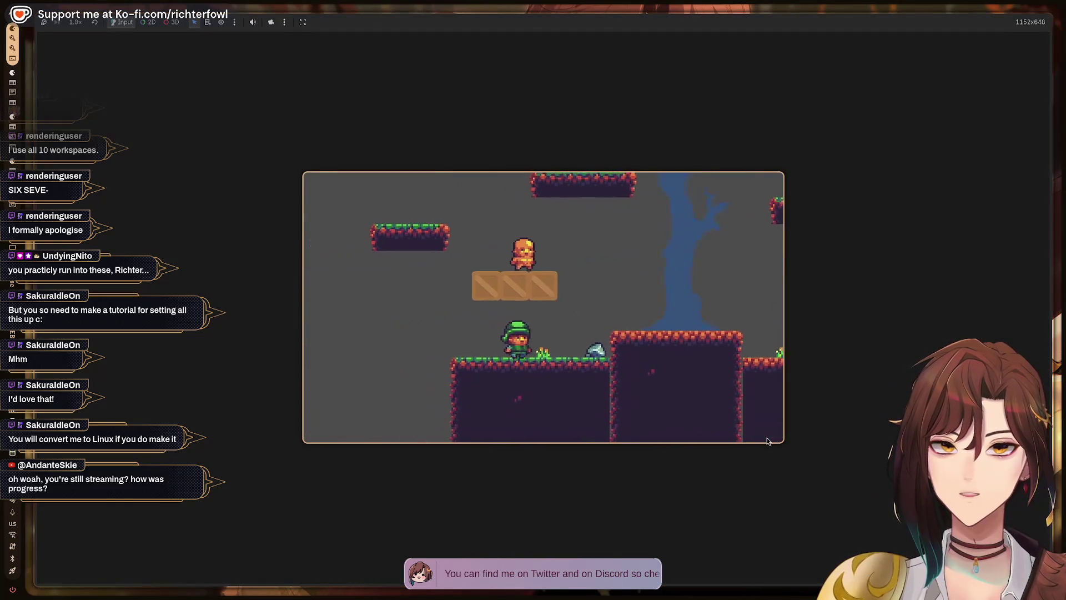
pyautogui.press('Right')
pyautogui.press('space')
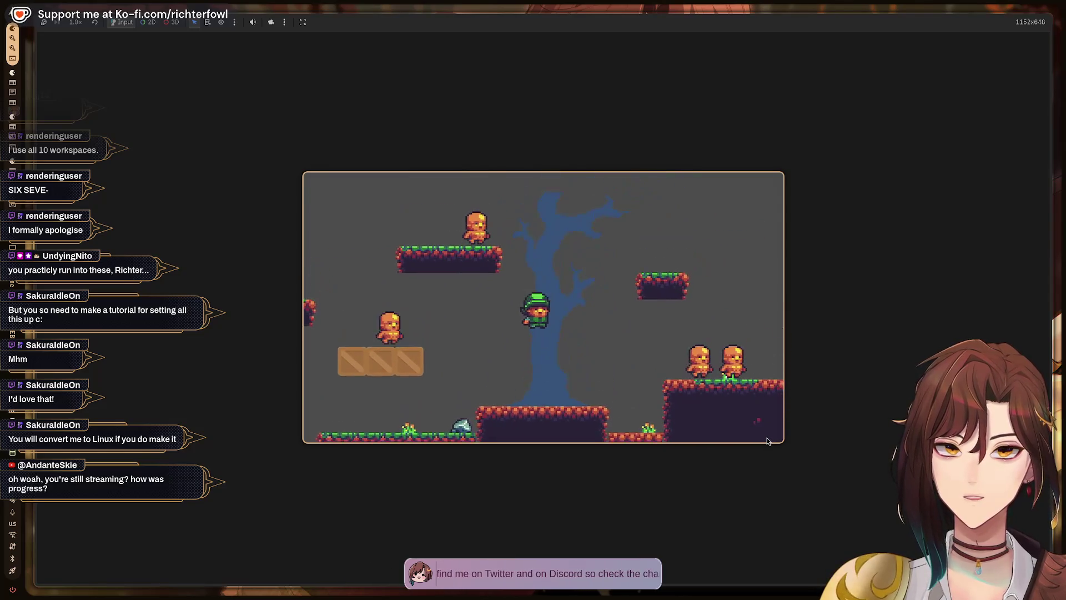
pyautogui.press('space')
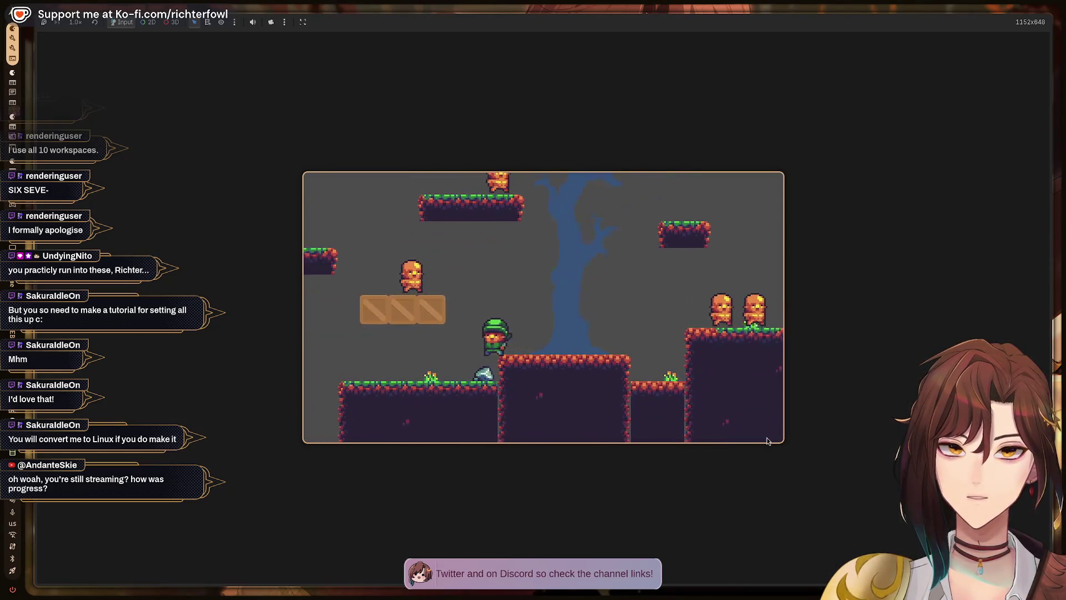
pyautogui.press('space')
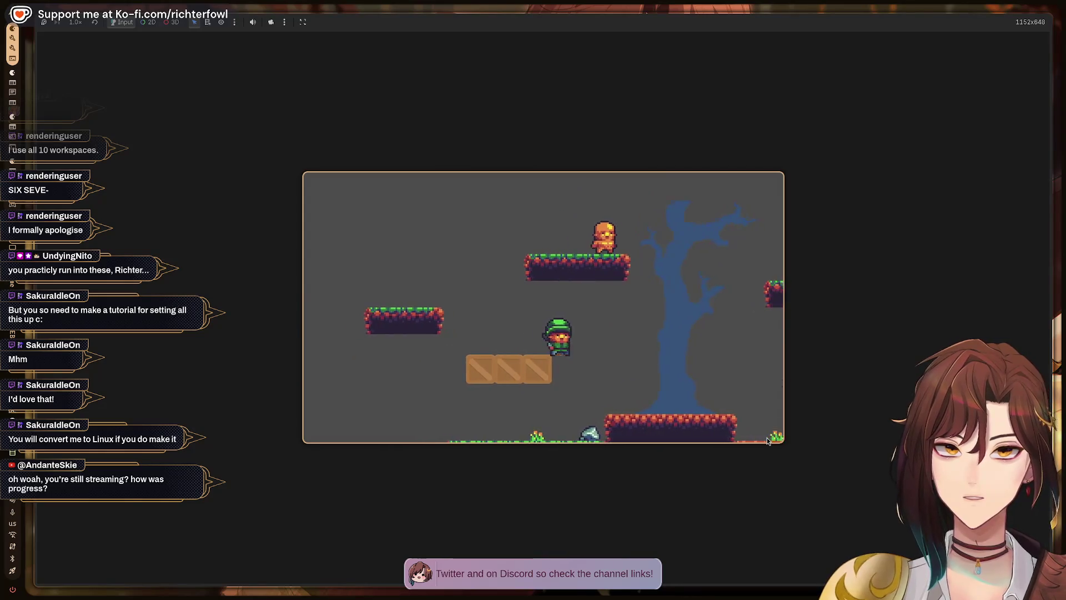
pyautogui.press('Right')
pyautogui.press('space')
# Climb to the upper platform and walk the player onto the orange enemy's spot
pyautogui.press('Left')
pyautogui.press('space')
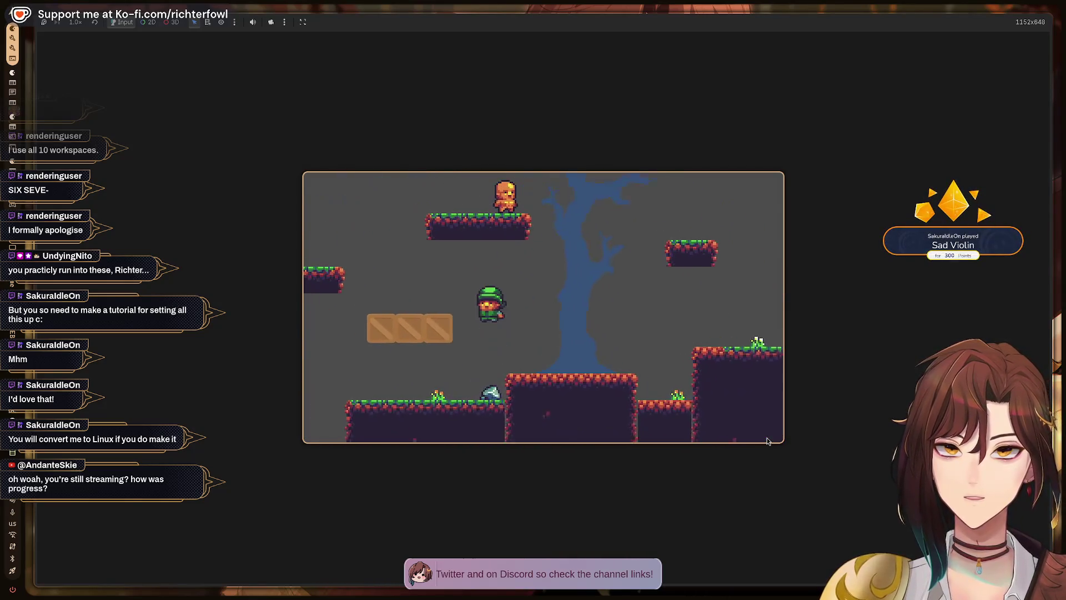
pyautogui.press('space')
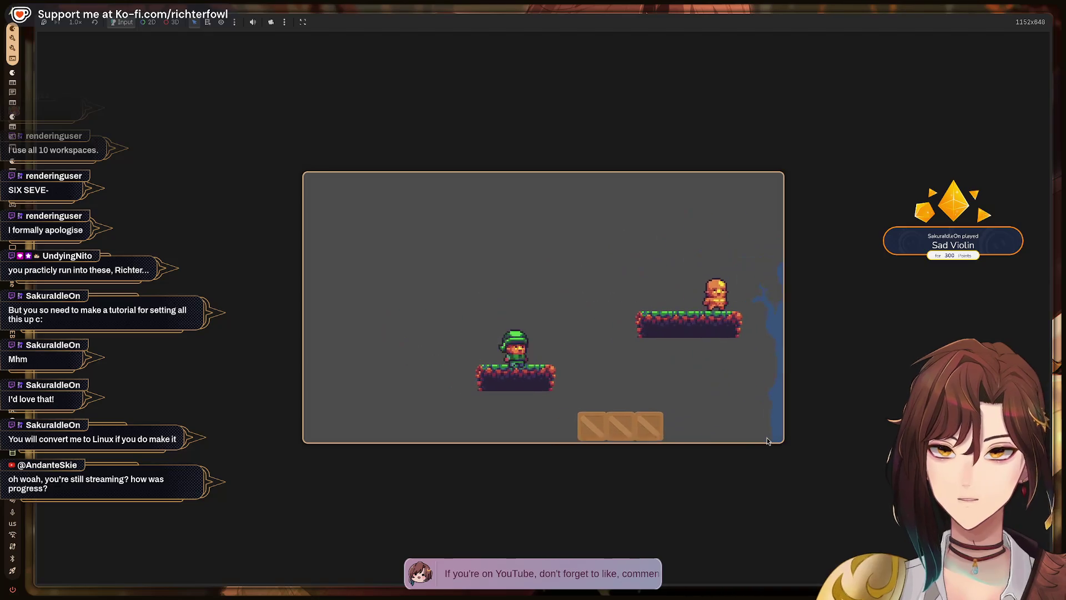
pyautogui.press('Right')
pyautogui.press('space')
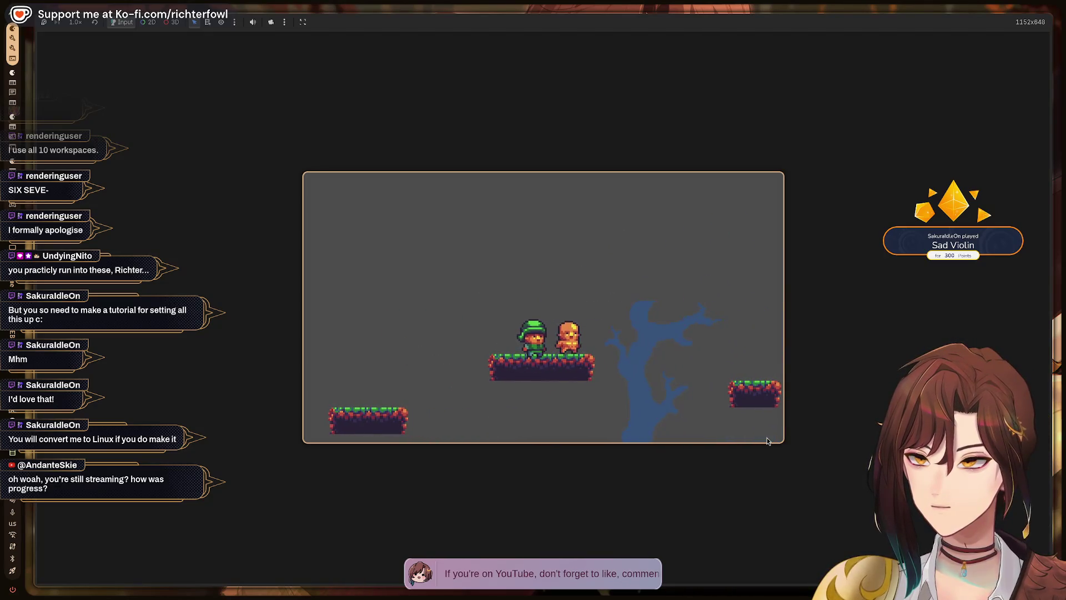
pyautogui.press('Right')
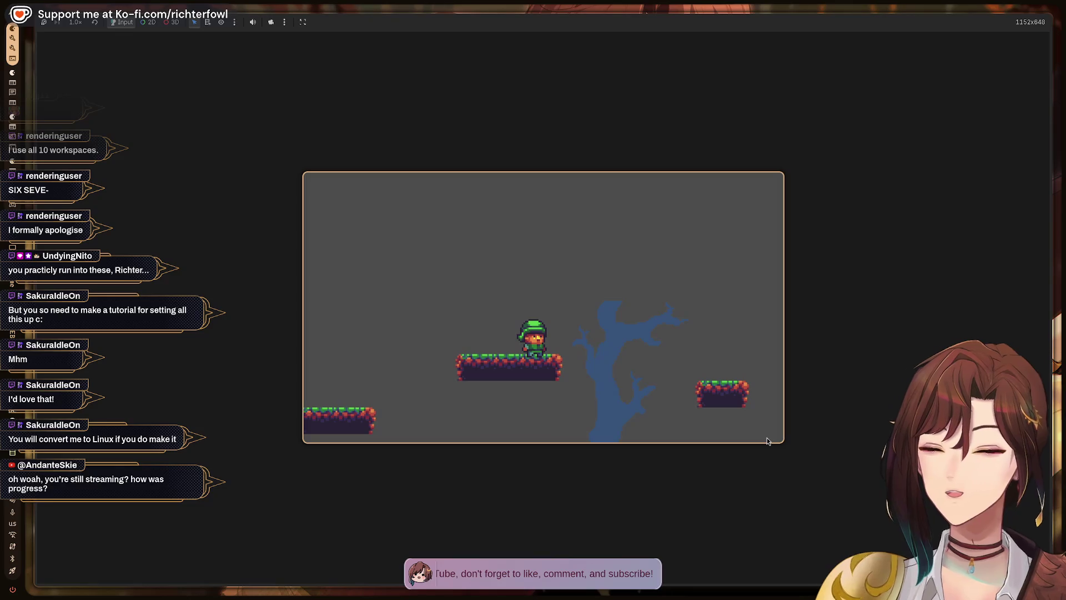
# Drop off the platform, jump across the gap onto the moving crates and up toward the cave
pyautogui.press('Left')
pyautogui.press('Right')
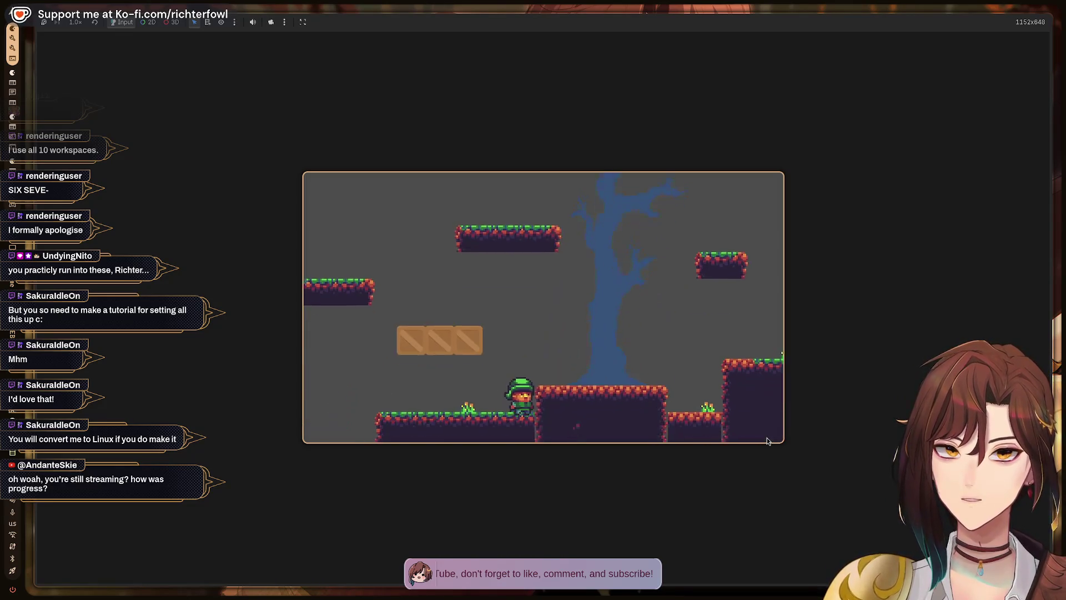
pyautogui.press('Right')
pyautogui.press('space')
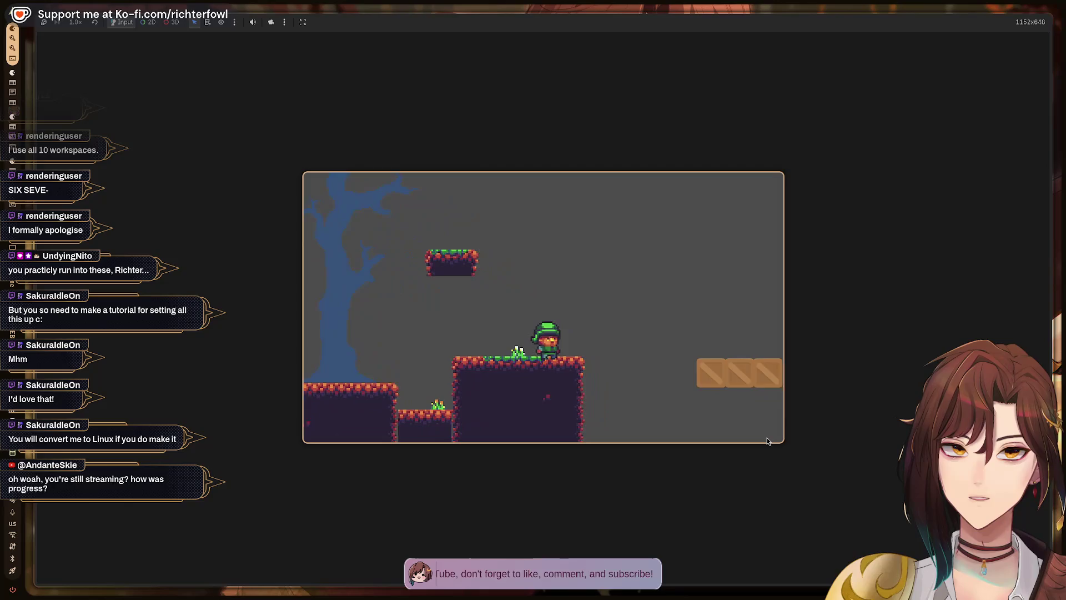
pyautogui.press('space')
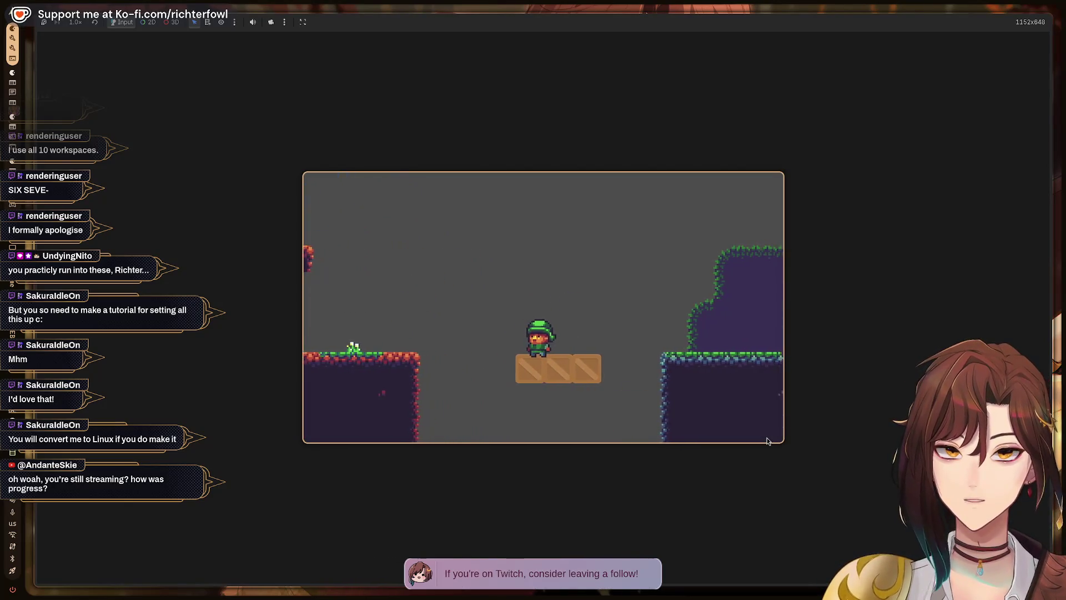
pyautogui.press('Right')
pyautogui.press('space')
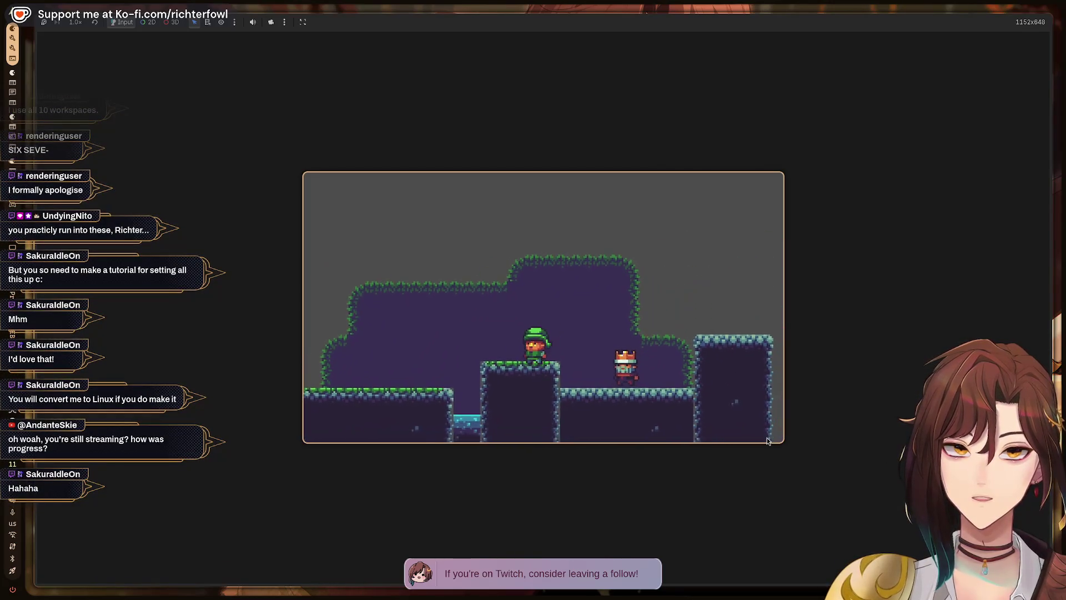
# Jump over the crowned enemy onto the tall cave platform and drop left into the shaft
pyautogui.press('space')
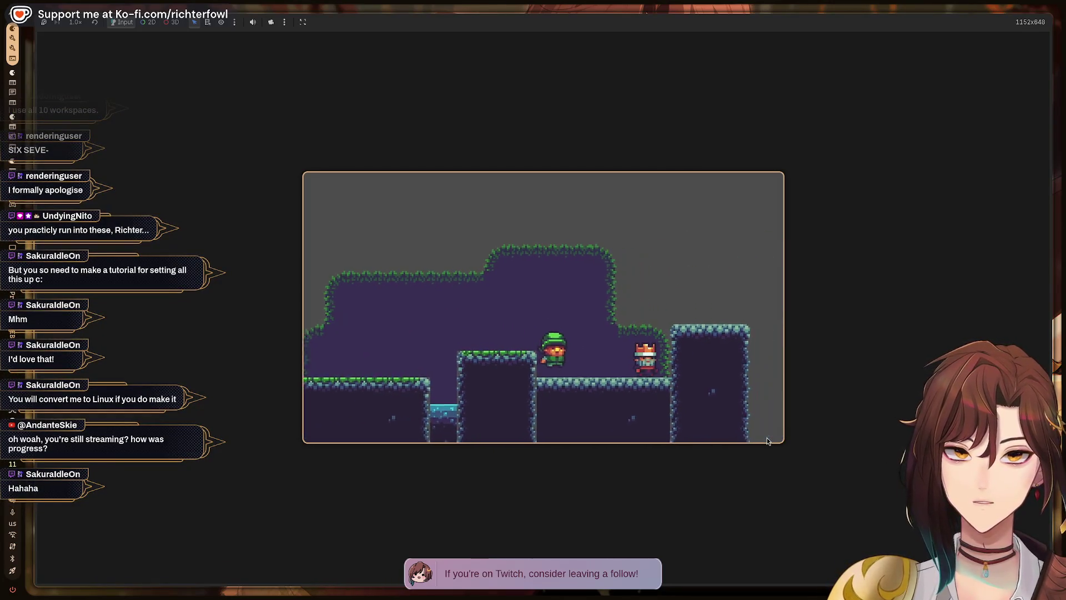
pyautogui.press('space')
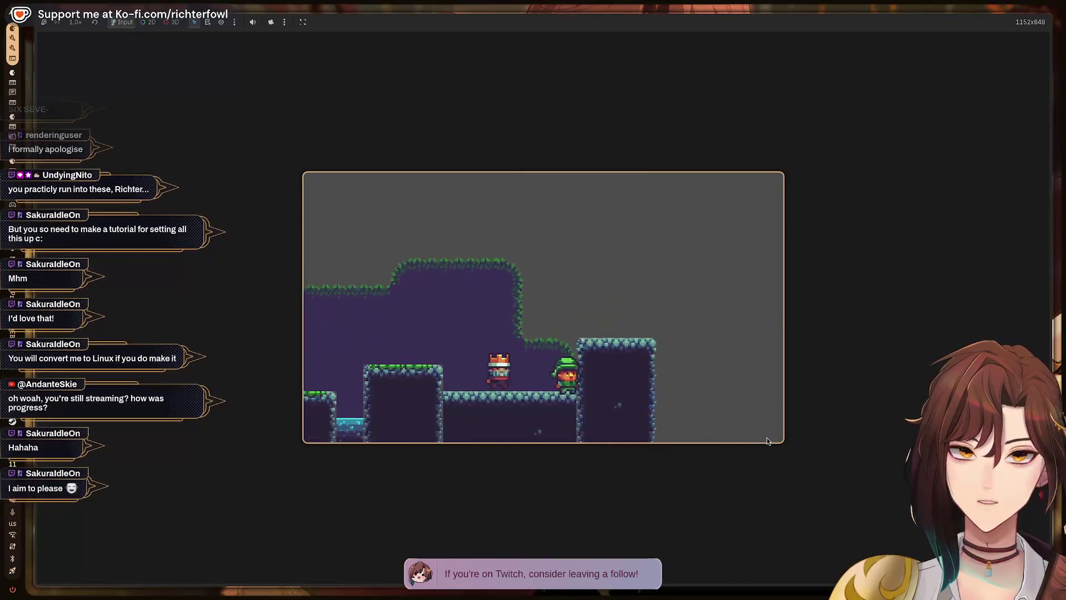
pyautogui.press('space')
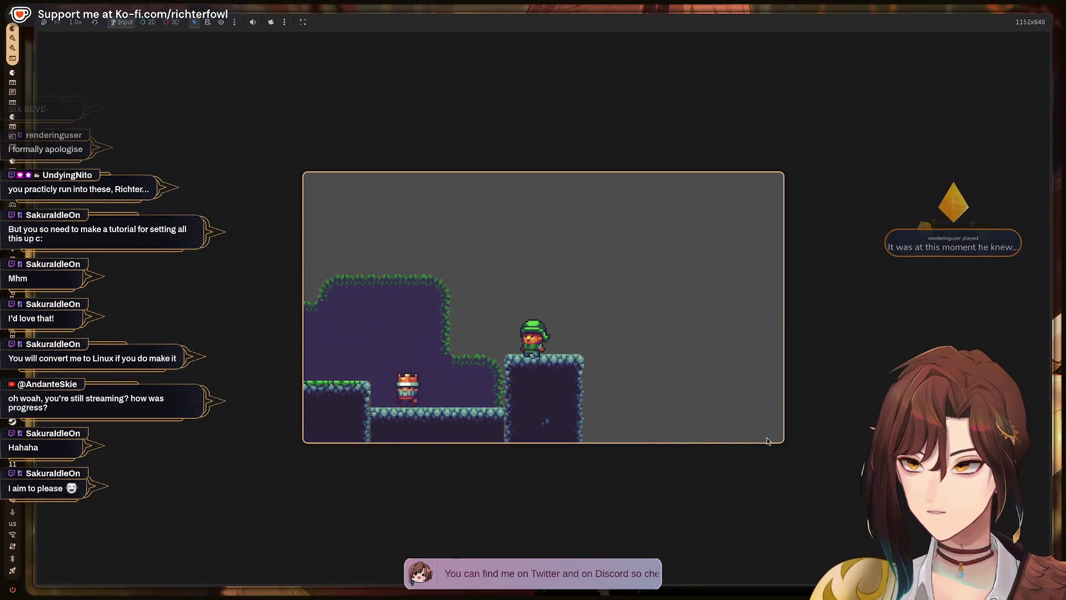
pyautogui.press('Left')
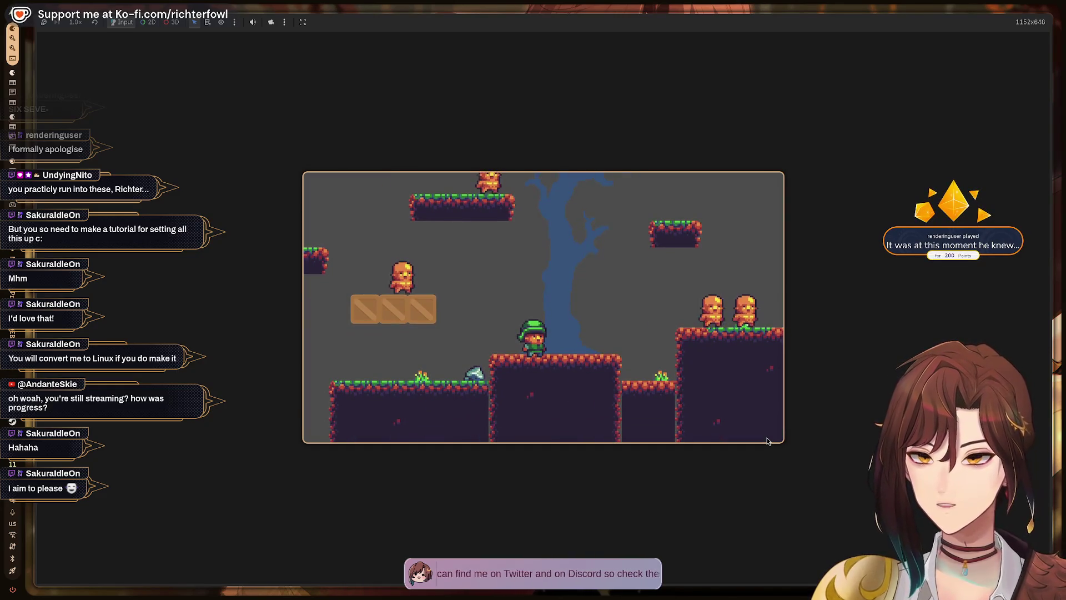
# Nudge the respawned player back and forth near the level's start
pyautogui.press('Right')
pyautogui.press('Left')
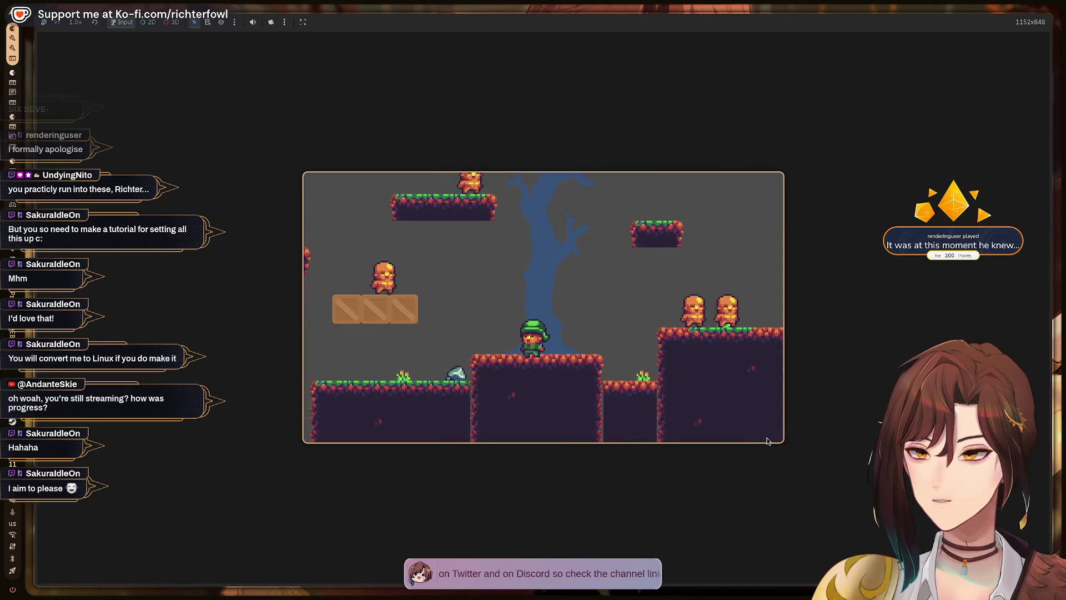
pyautogui.press('Left')
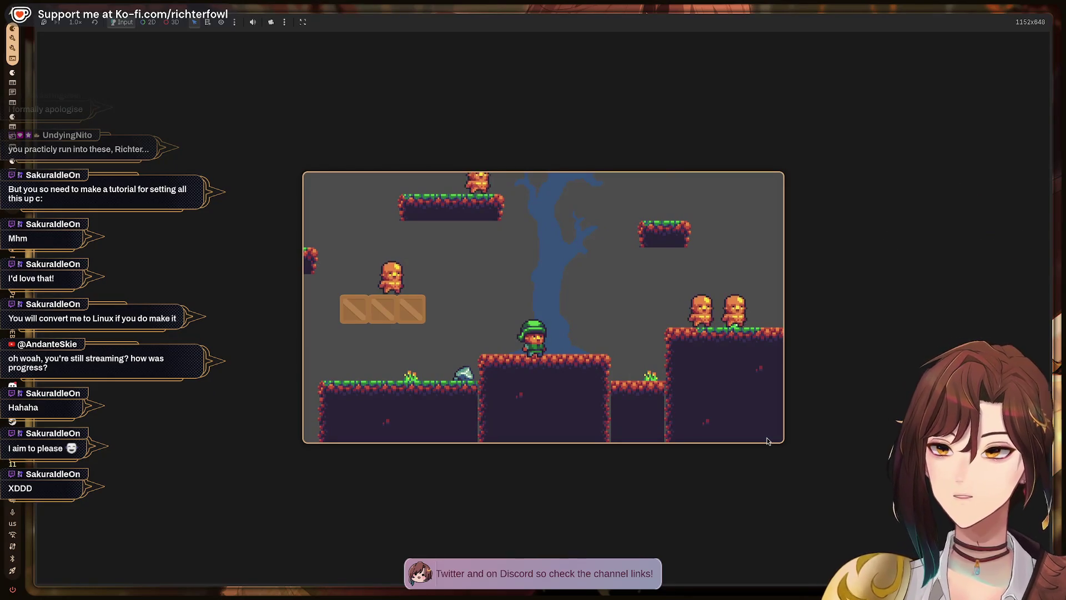
pyautogui.press('Right')
pyautogui.press('Left')
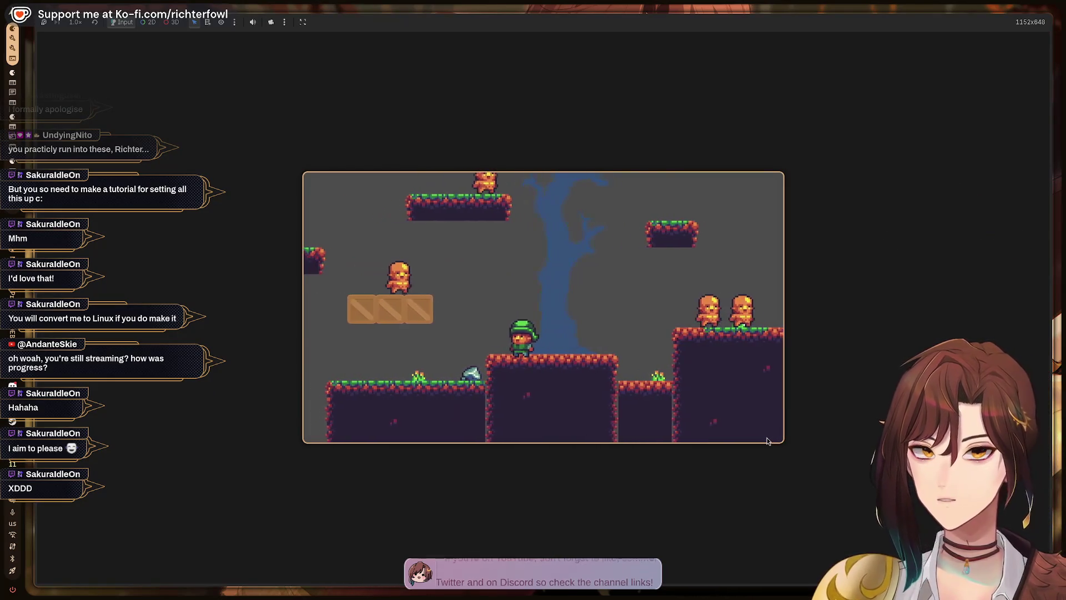
pyautogui.press('Right')
pyautogui.press('Left')
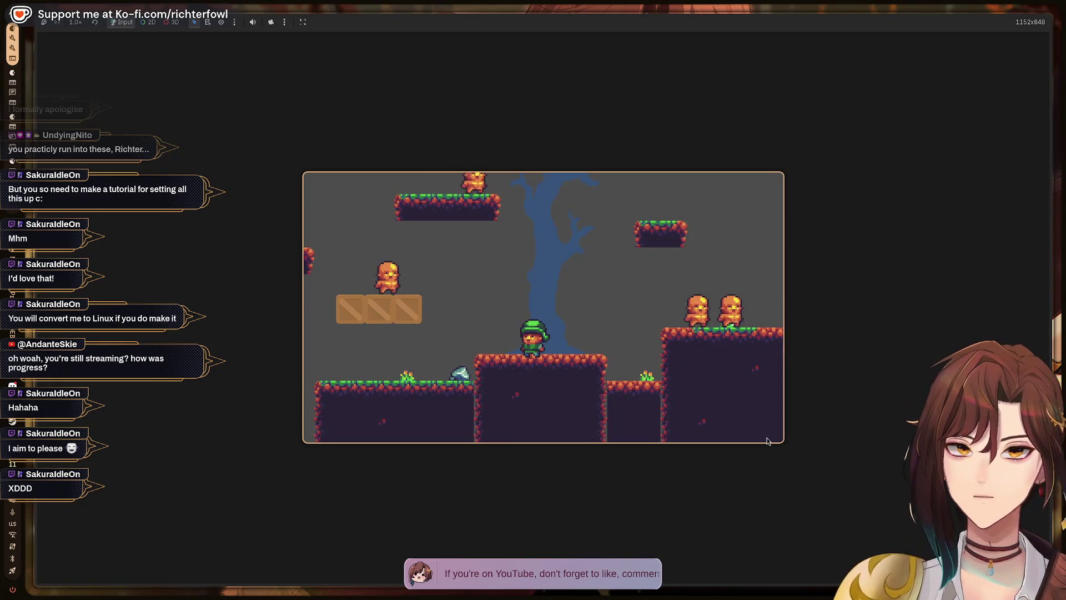
# Stop the running game with F8 and switch to the workspace with the tutorial video and file manager
pyautogui.press('F8')
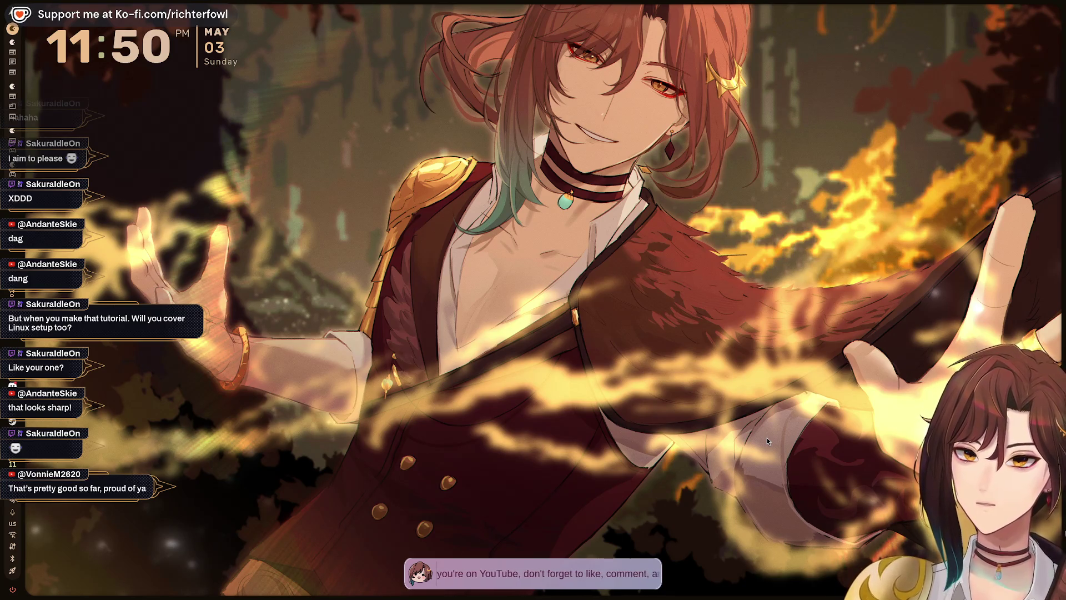
pyautogui.press('super+1')
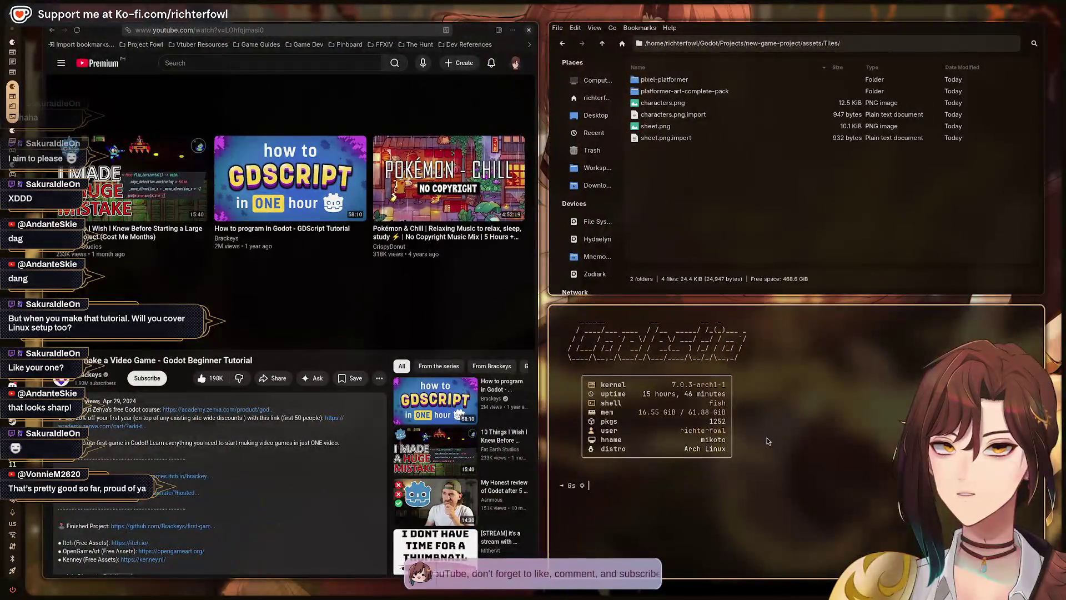
pyautogui.press('super+2')
pyautogui.press('super+1')
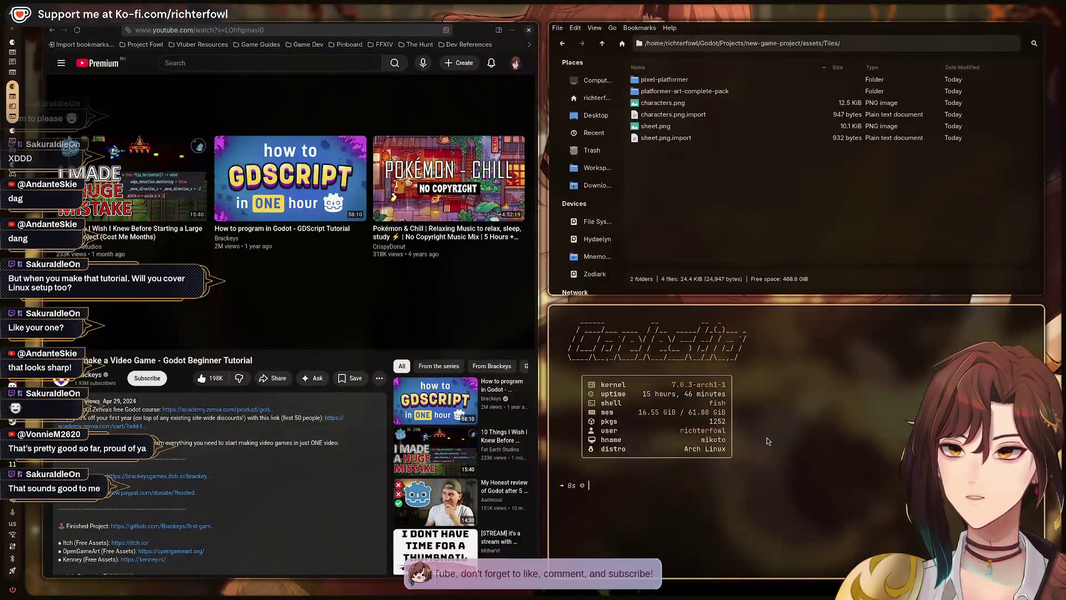